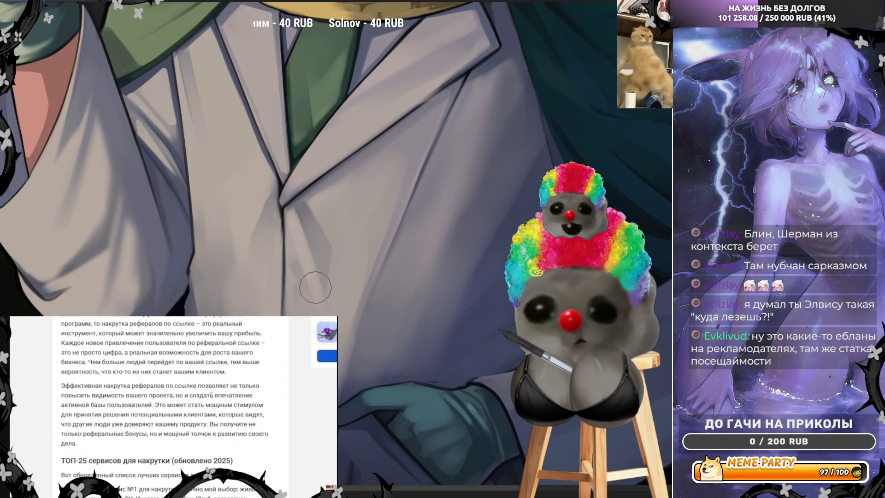
Step: Paint a soft shading stroke on the lab coat collar beside the green tie
drag(61, 405, 72, 405)
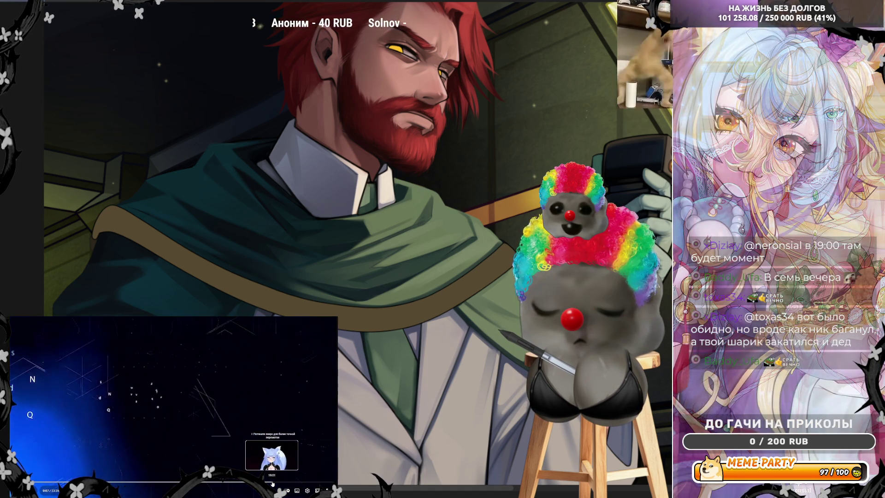
Step: Add a brush shading touch to the cloak, tie and lab coat layers
click(272, 483)
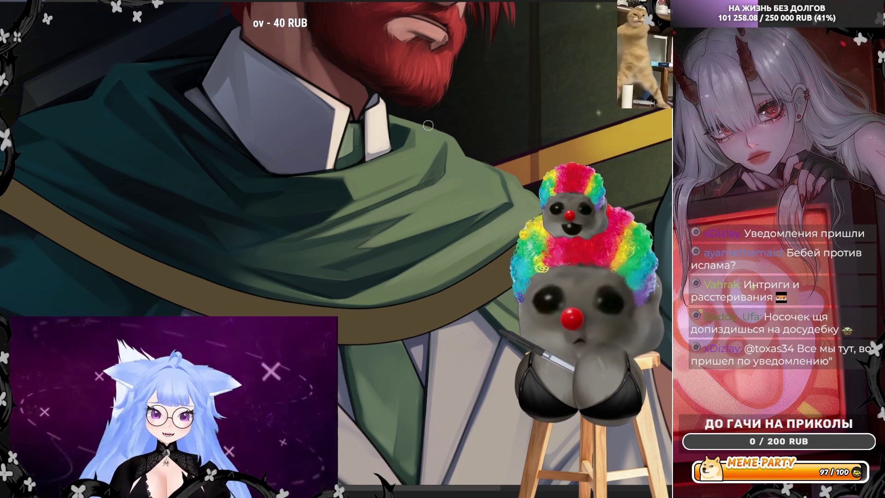
Step: Sample the cloak's green and its trim colour to shade the cape folds
alt+click(438, 263)
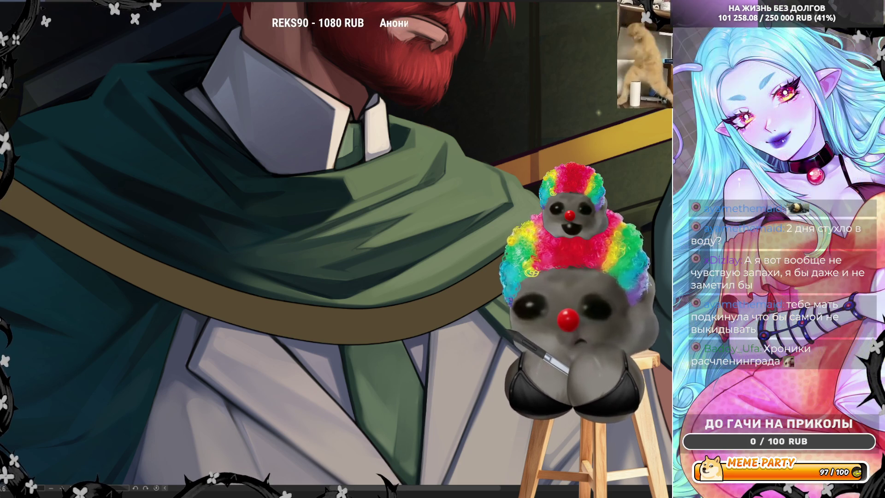
scroll(269, 269, down, 5)
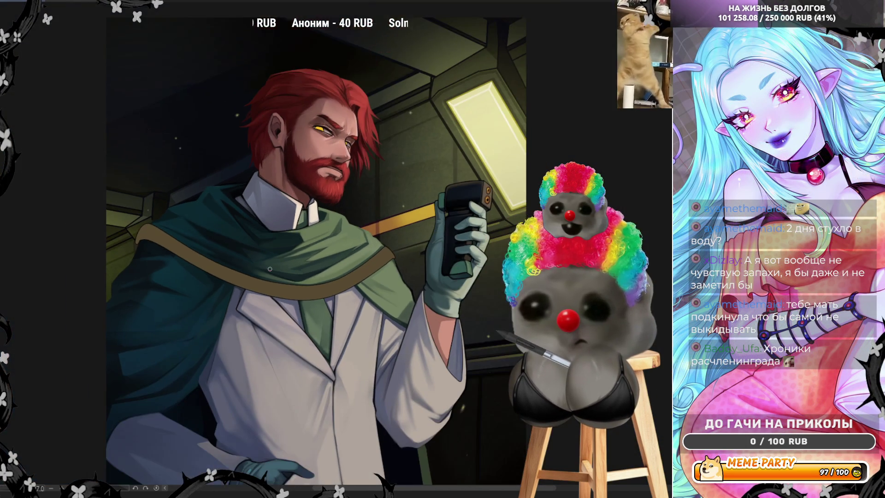
scroll(270, 268, up, 2)
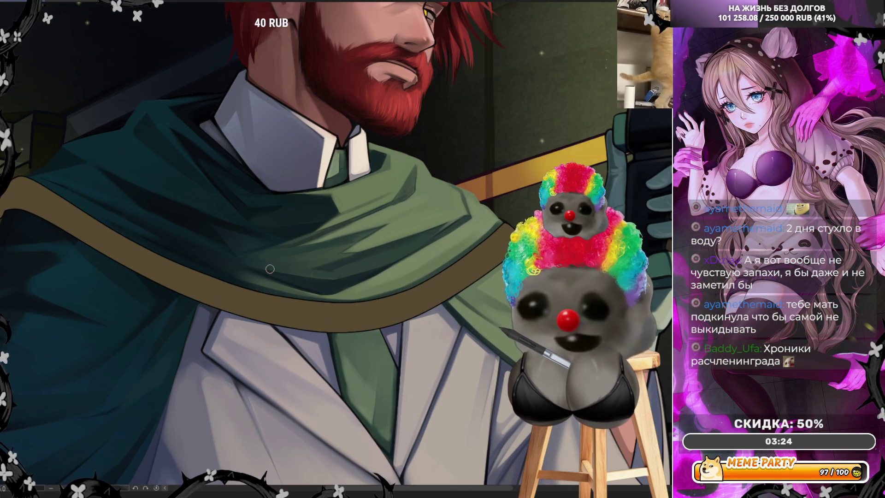
alt+click(333, 301)
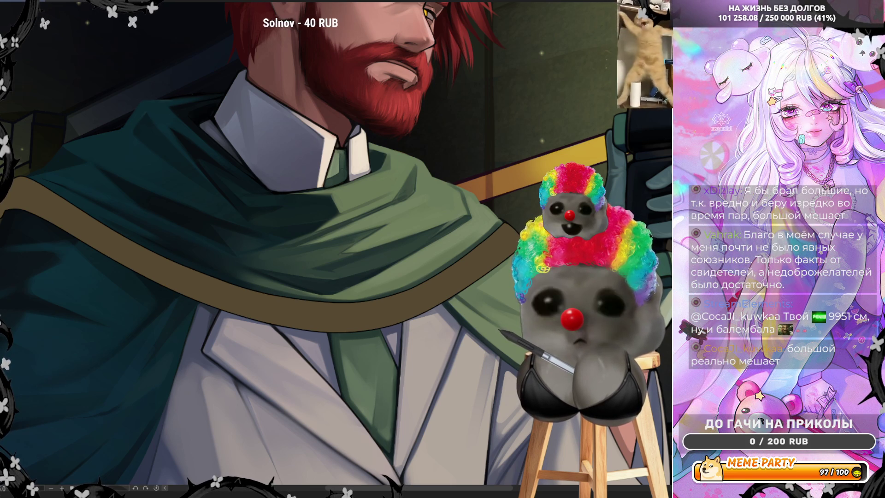
Step: Fit the illustration to the window, mirror it horizontally, and zoom back in on the chest
key(ctrl+0)
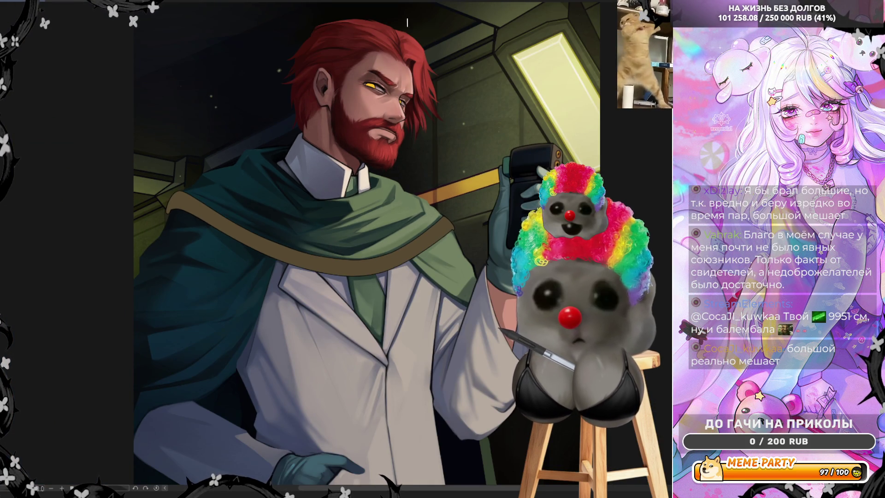
key(h)
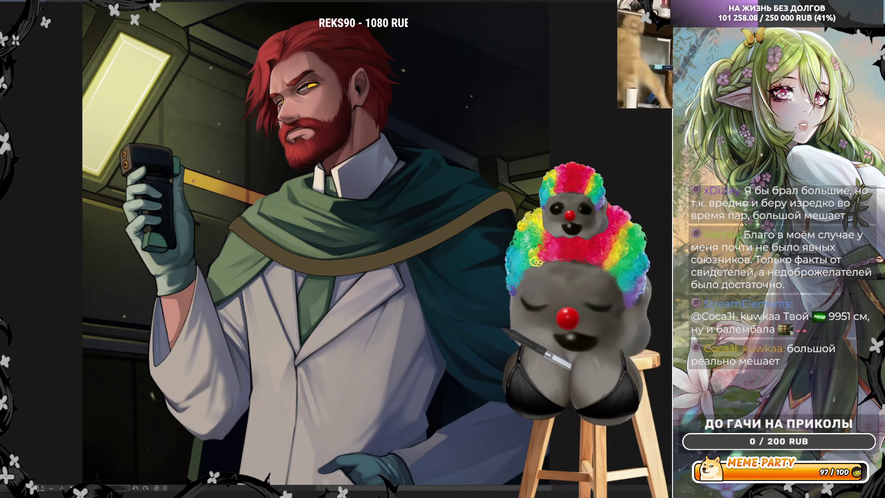
key(ctrl+plus)
key(ctrl+plus)
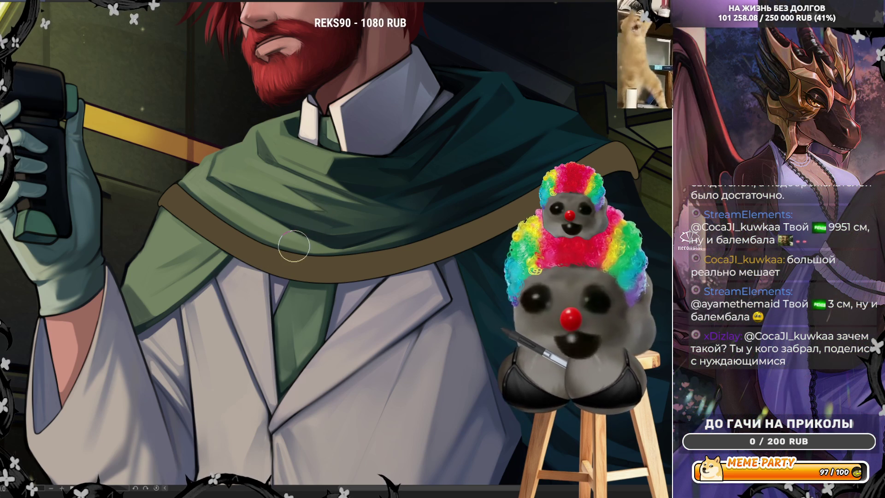
Step: Paint pale yellow across the cloak's brown trim band on the chest
mouse_move(166, 194)
mouse_down()
mouse_move(194, 216)
mouse_move(198, 245)
mouse_move(332, 272)
mouse_move(362, 275)
mouse_move(431, 244)
mouse_move(434, 219)
mouse_up()
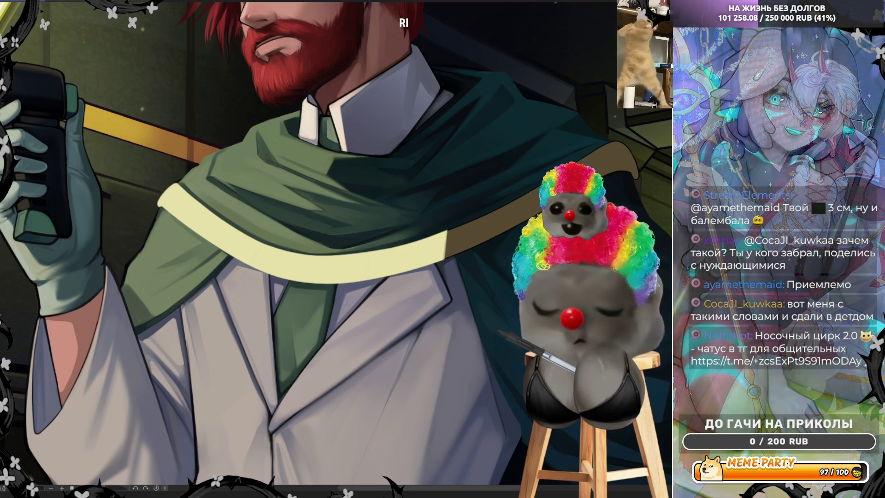
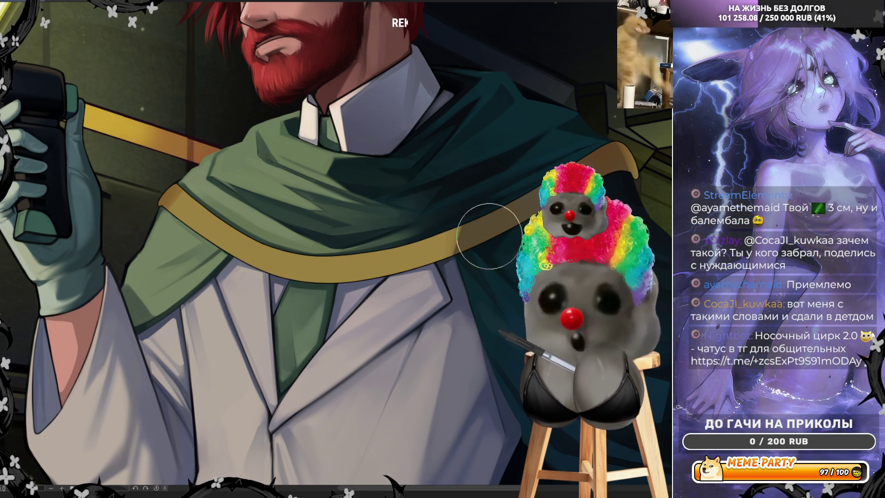
Step: Mirror the canvas view and sample the yellow from the man's eye and the cape's trim band
key(h)
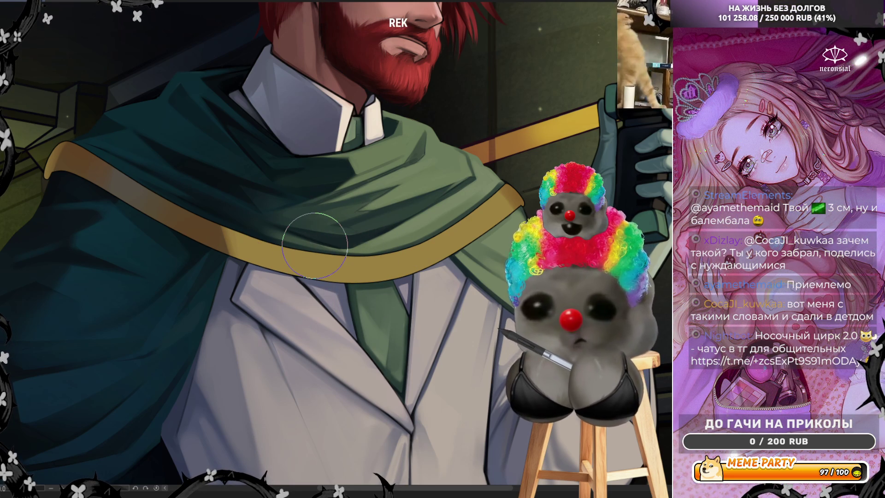
scroll(320, 233, down, 1)
scroll(320, 233, down, 3)
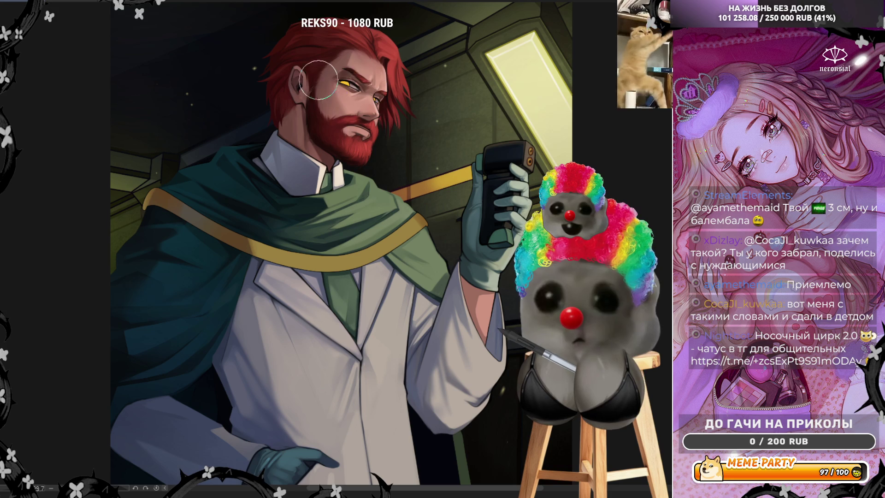
alt+click(345, 83)
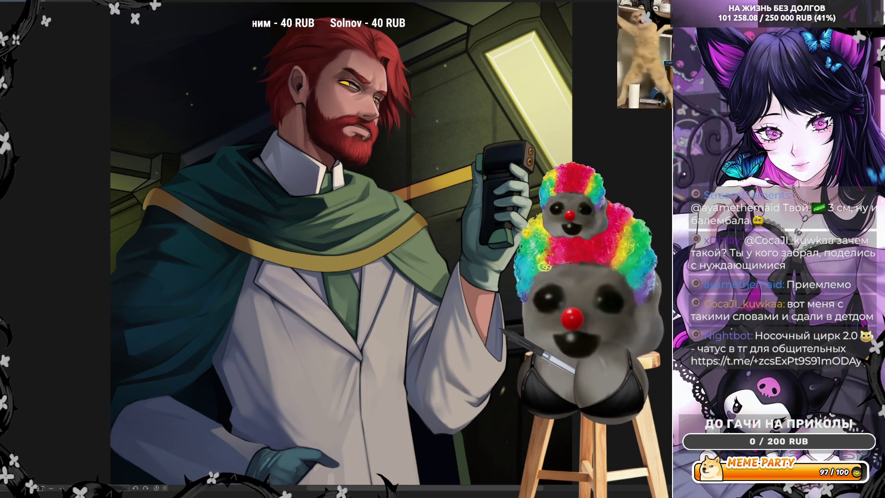
scroll(333, 280, up, 1)
scroll(333, 280, up, 1)
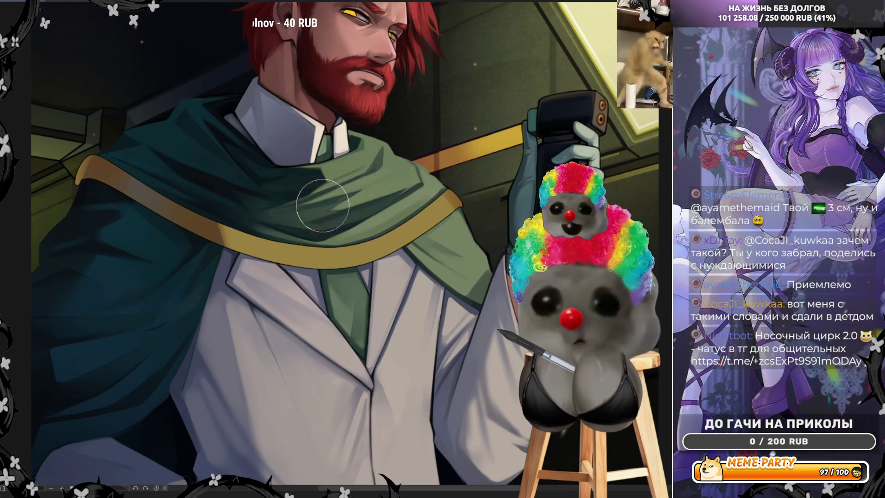
alt+click(272, 277)
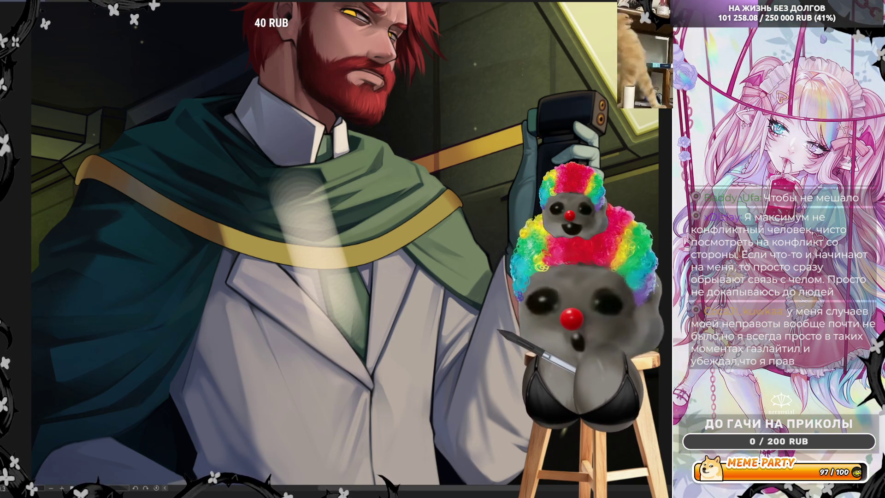
Step: Flip the view back and compare the darker and brighter gold trim versions, keeping the brighter one
key(h)
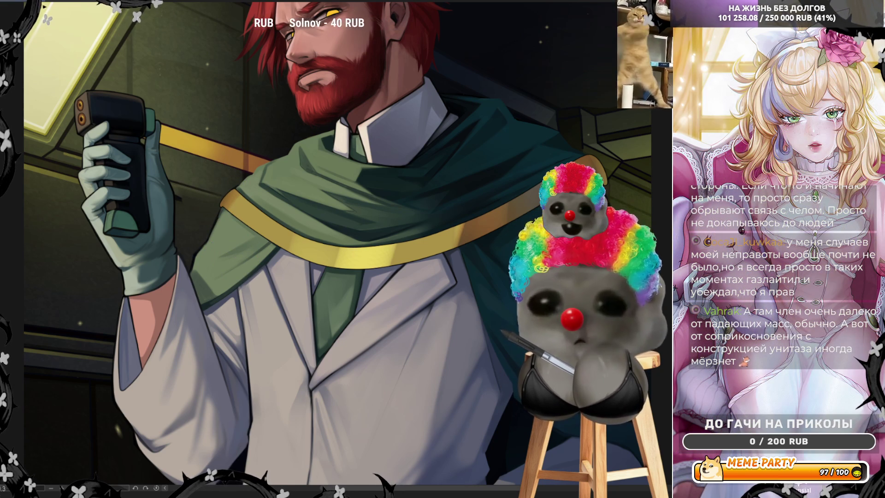
key(ctrl+z)
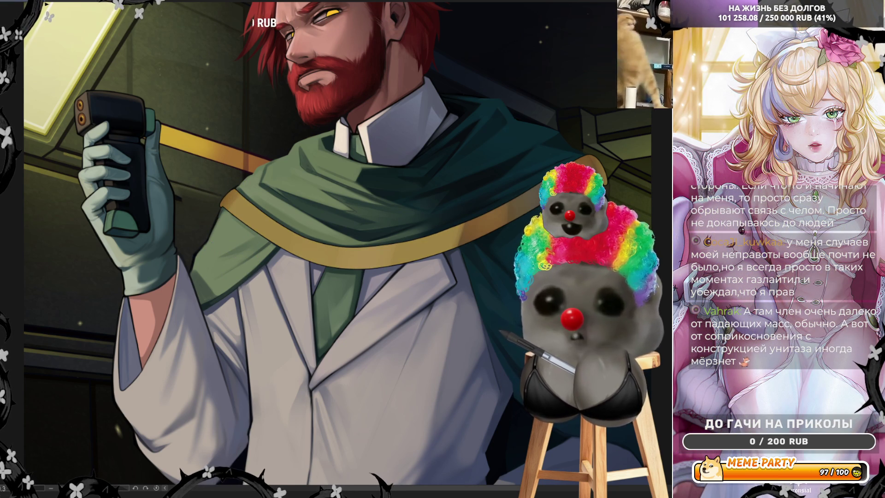
key(ctrl+y)
key(ctrl+z)
key(ctrl+y)
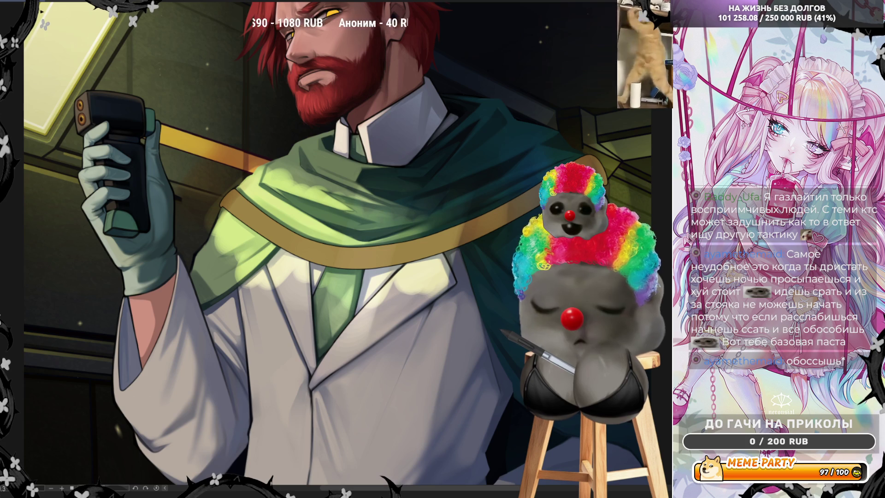
key(ctrl+minus)
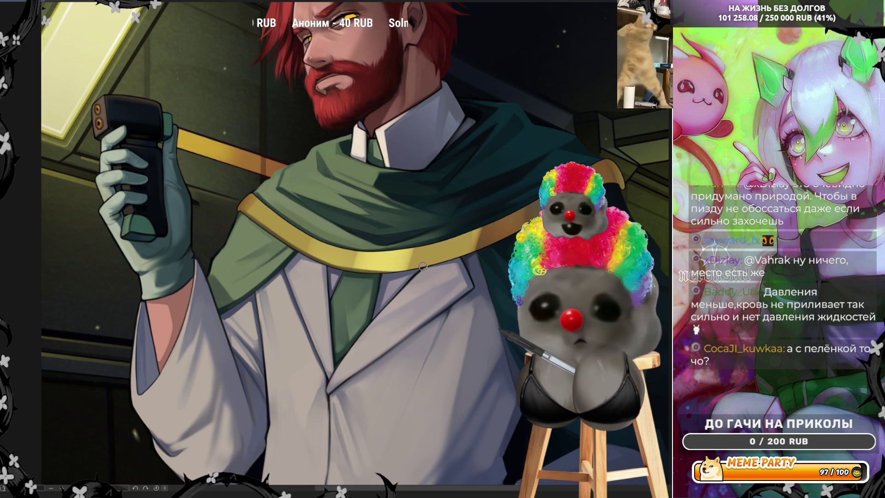
Step: Rotate the canvas to a comfortable angle for painting the face and hair, then restore it upright
key(minus)
key(minus)
key(minus)
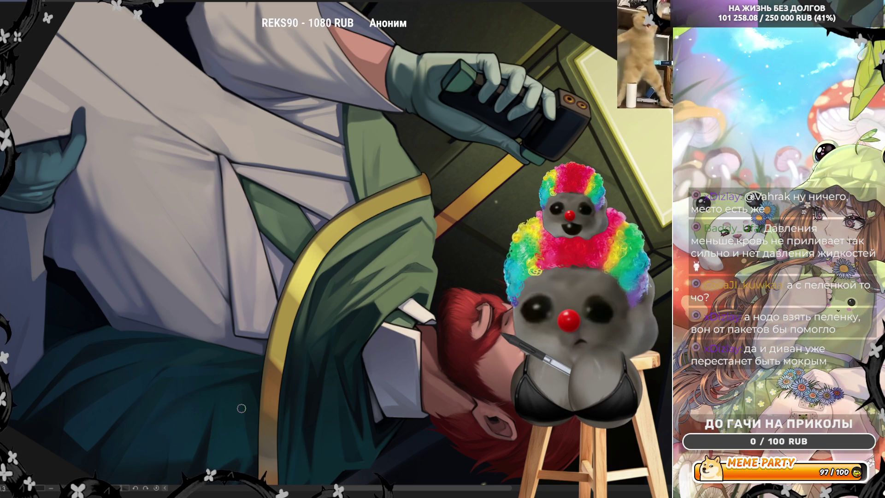
scroll(242, 408, down, 3)
scroll(289, 388, up, 4)
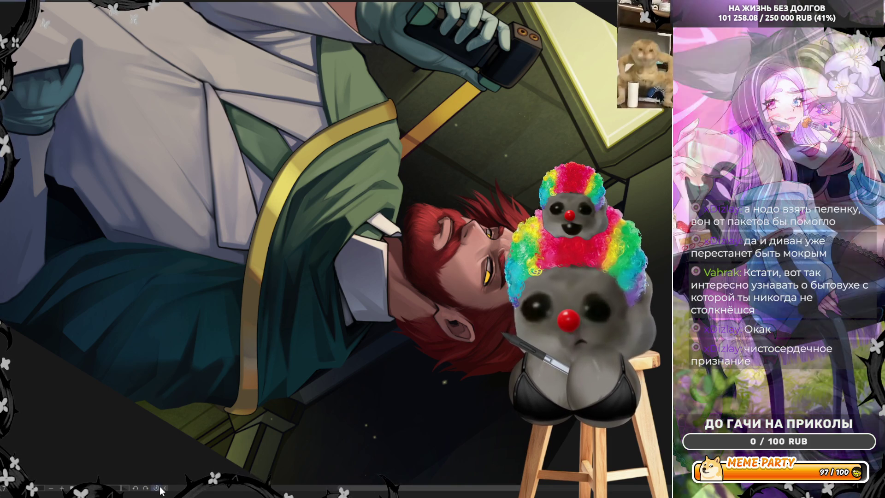
click(156, 487)
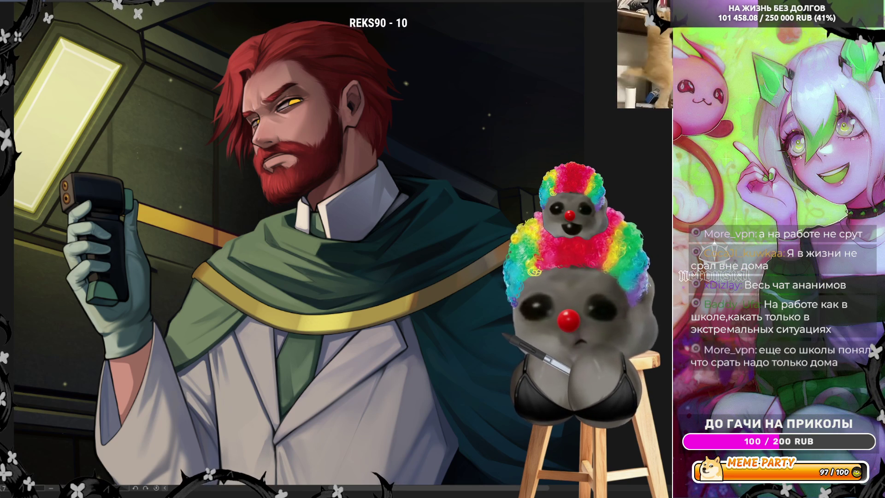
scroll(457, 326, up, 2)
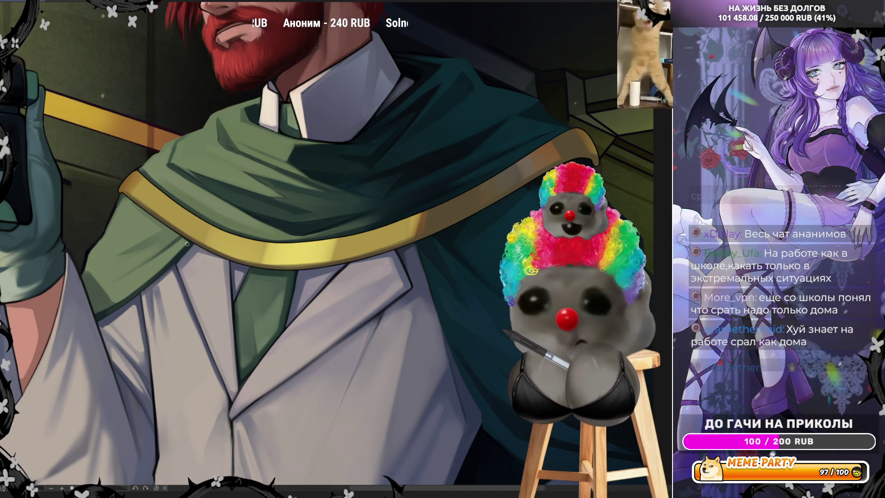
drag(193, 241, 194, 241)
click(174, 226)
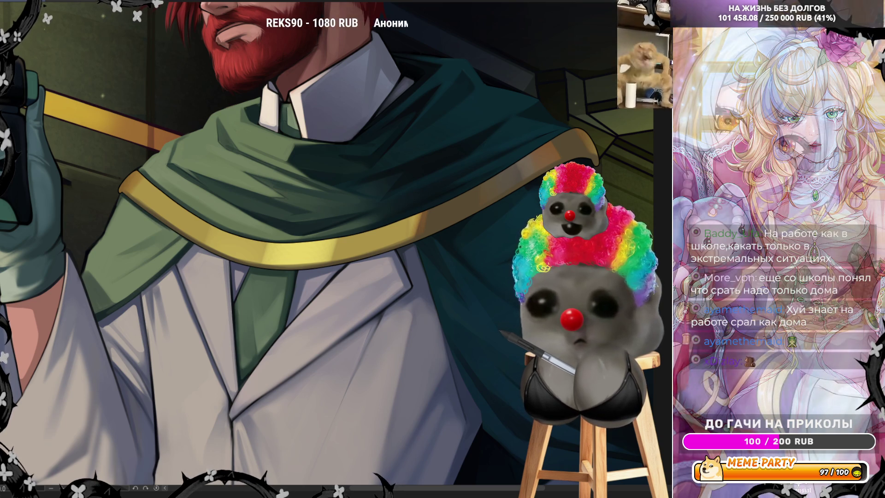
alt+click(138, 203)
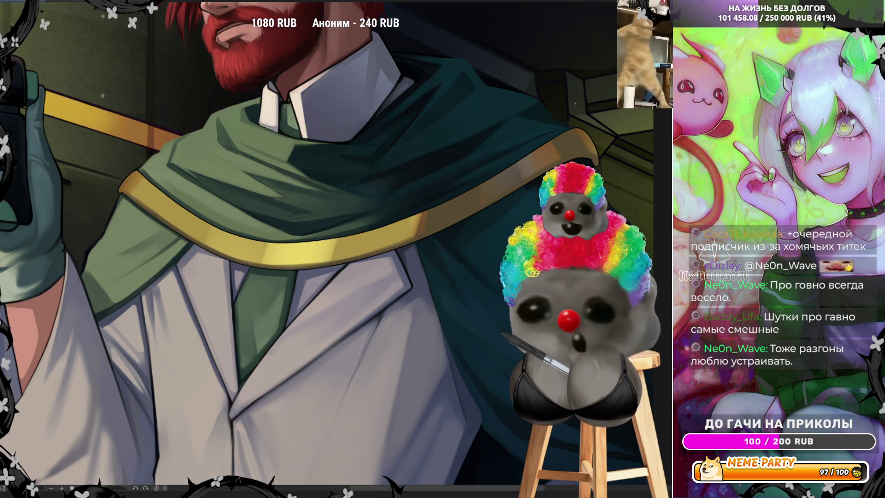
key(ctrl+0)
key(ctrl+alt+0)
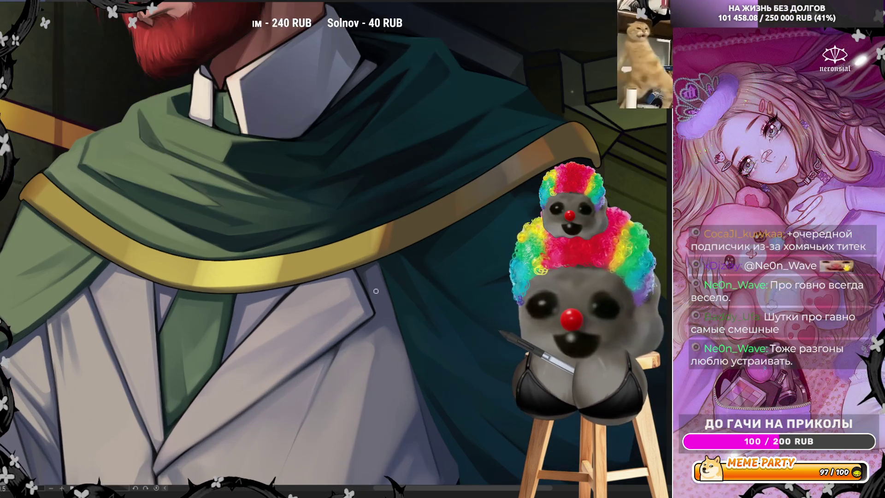
key(ctrl+0)
scroll(289, 400, up, 4)
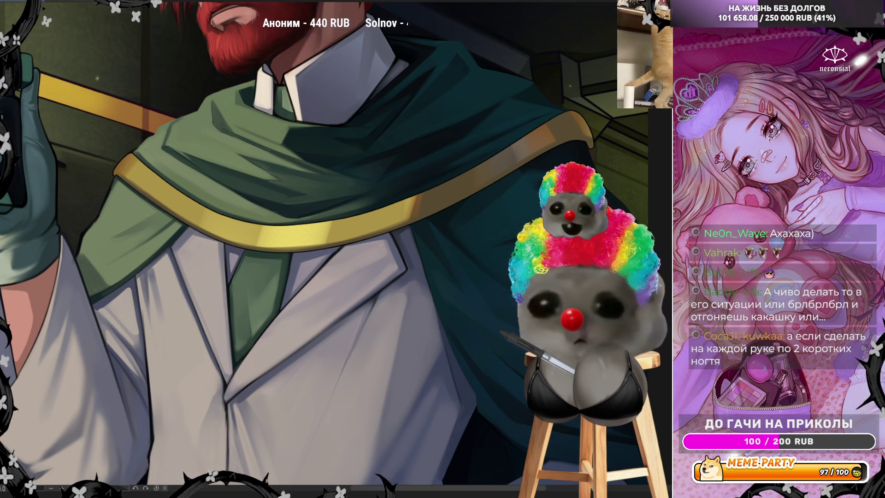
scroll(488, 215, down, 5)
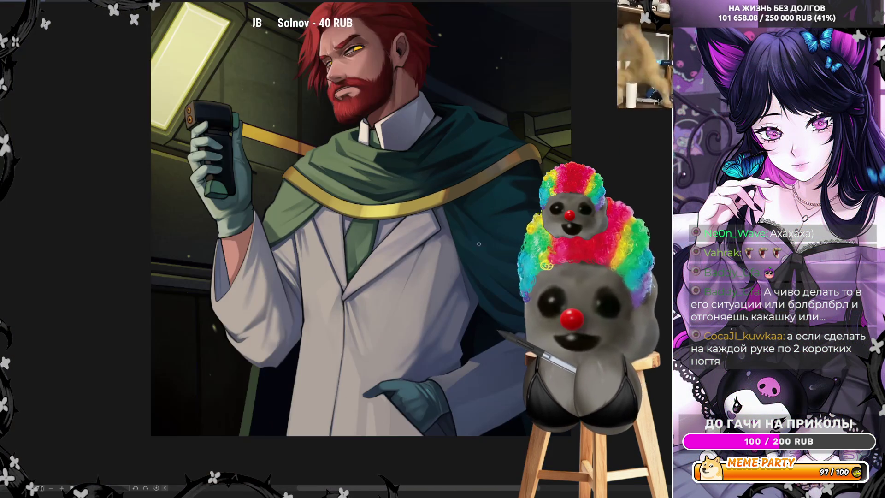
scroll(394, 358, up, 3)
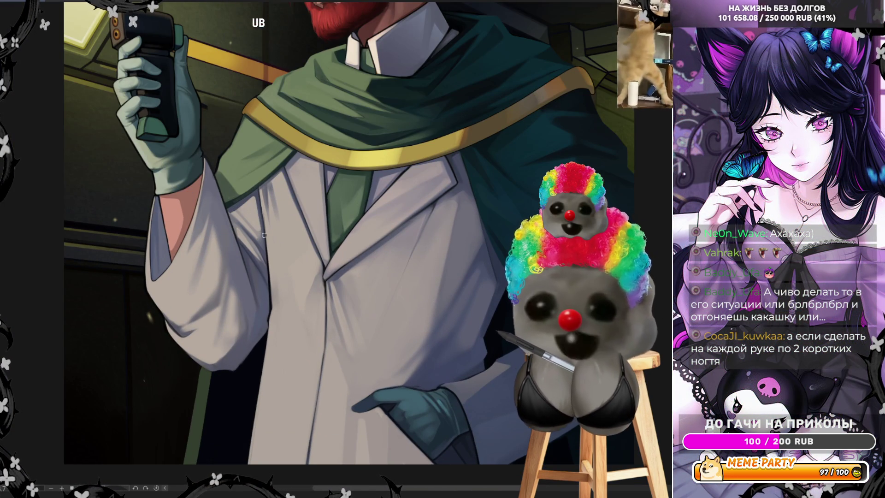